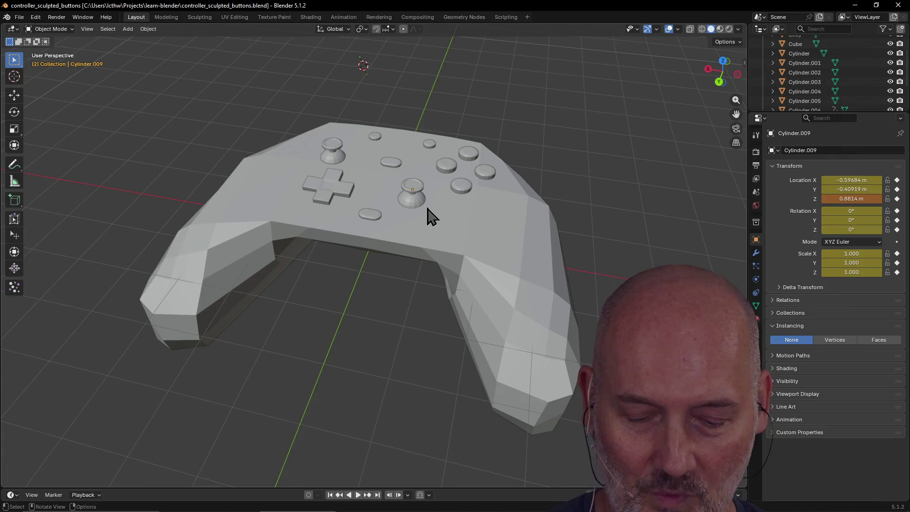
Switch from Blender to Firefox and open a new blank tab
{"action": "key", "text": "alt+Tab"}
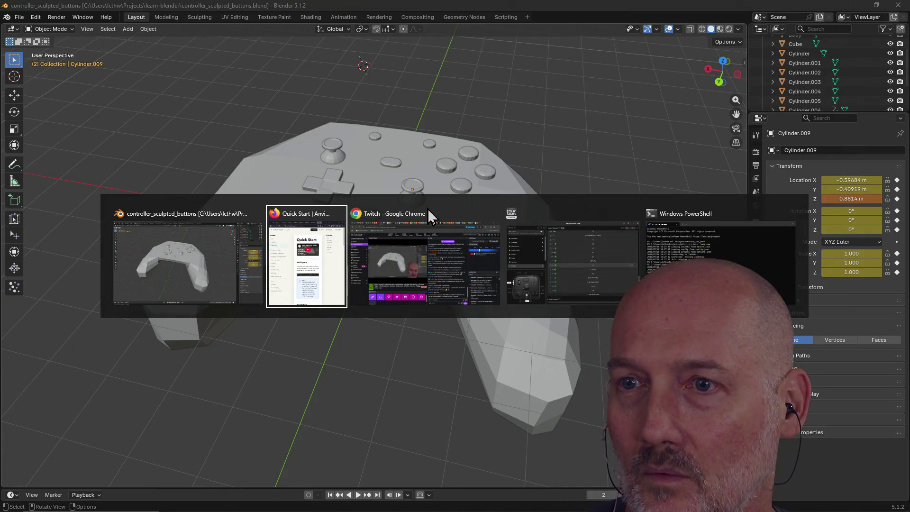
{"action": "key", "text": "ctrl+t"}
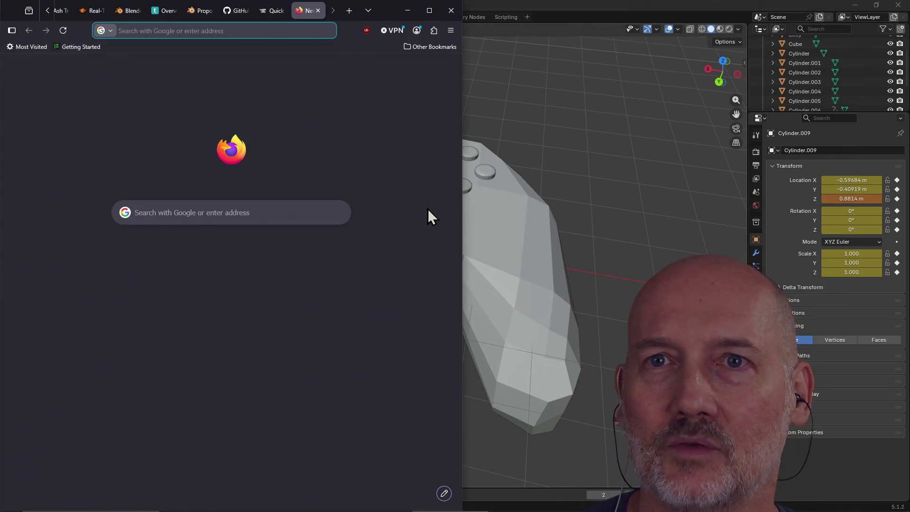
Google the chef's name with 'good eats', refine it to 'book', and open the Goodreads books list
{"action": "type", "text": "alton brown good eats"}
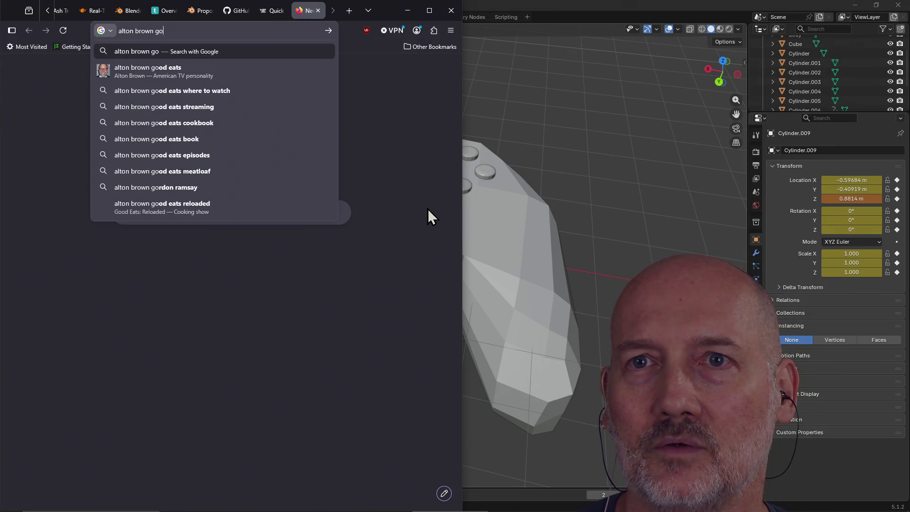
{"action": "key", "text": "Return"}
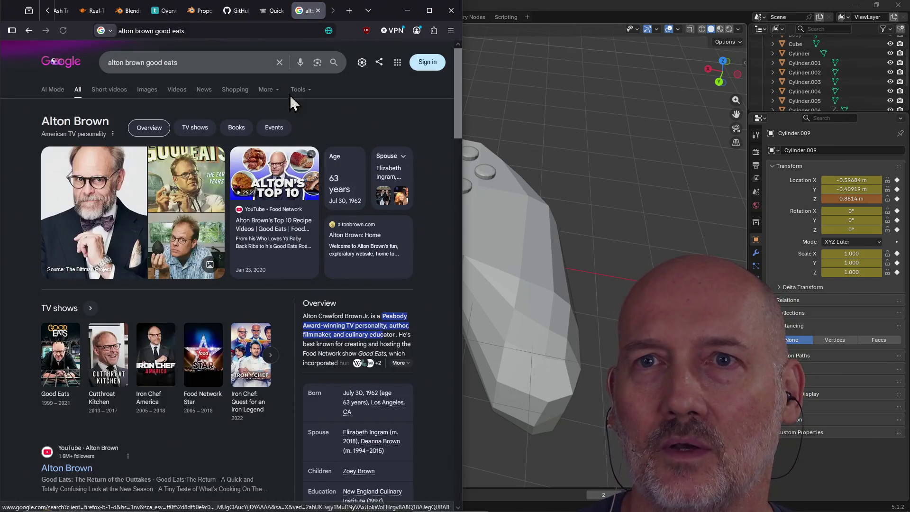
{"action": "left_click_drag", "start_coordinate": [156, 31], "coordinate": [229, 31]}
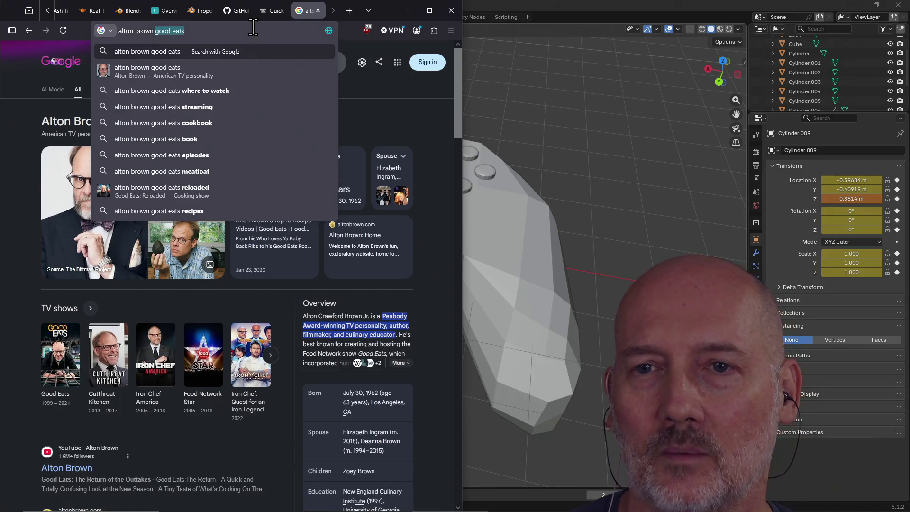
{"action": "type", "text": "book"}
{"action": "key", "text": "Return"}
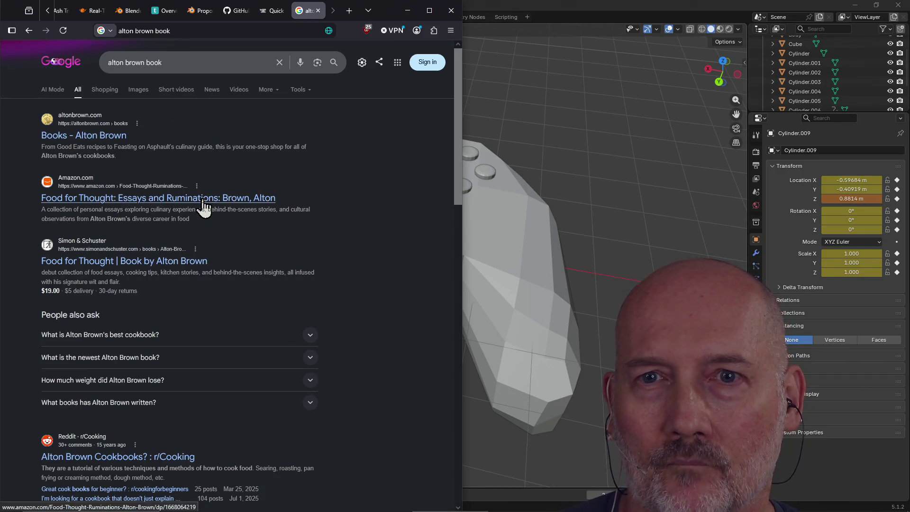
{"action": "scroll", "coordinate": [265, 242], "scroll_direction": "down", "scroll_amount": 3}
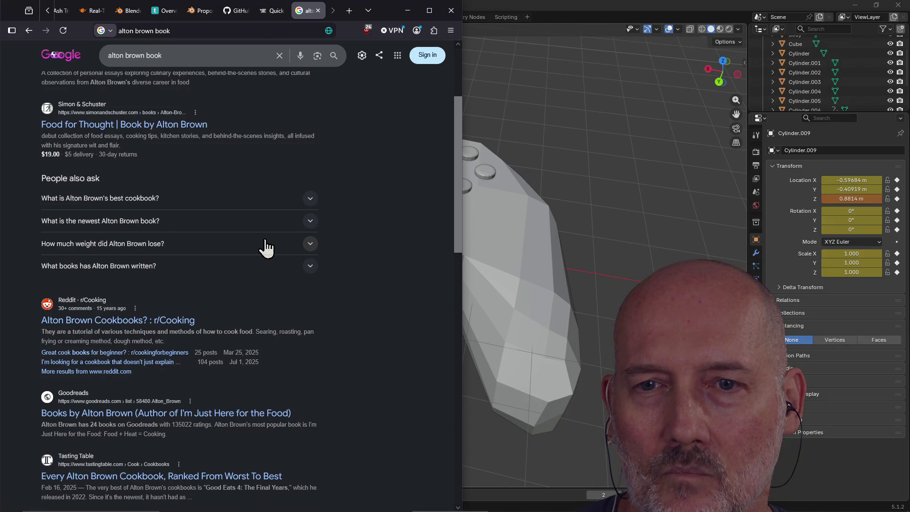
{"action": "left_click", "coordinate": [235, 416]}
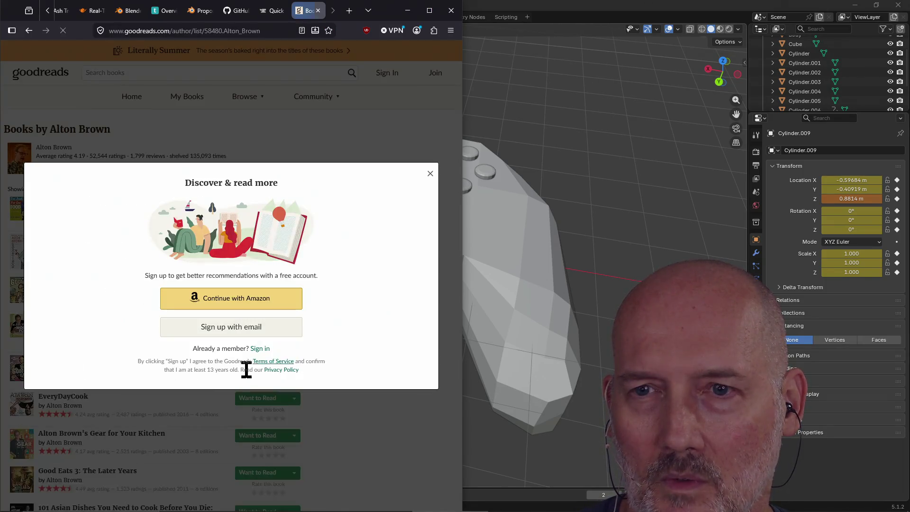
Dismiss the Goodreads sign-up popup and scroll through the author's book list
{"action": "left_click", "coordinate": [429, 174]}
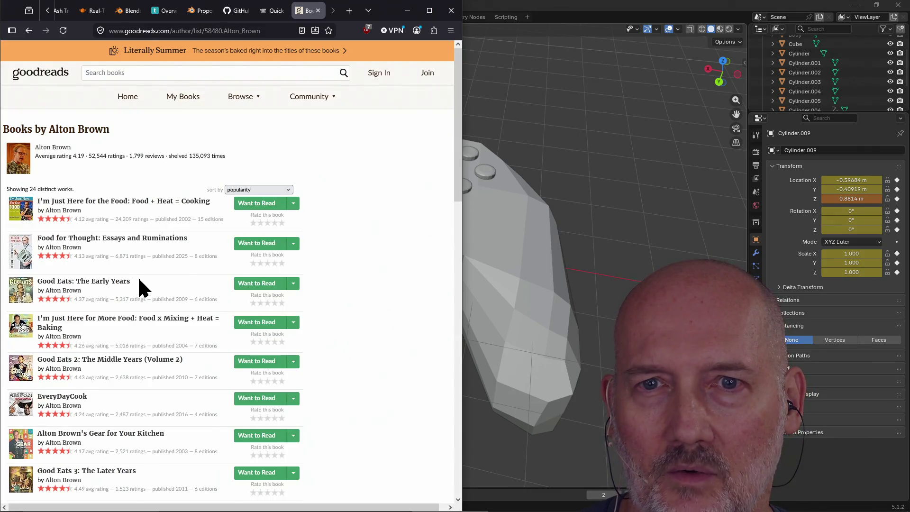
{"action": "scroll", "coordinate": [113, 347], "scroll_direction": "down", "scroll_amount": 8}
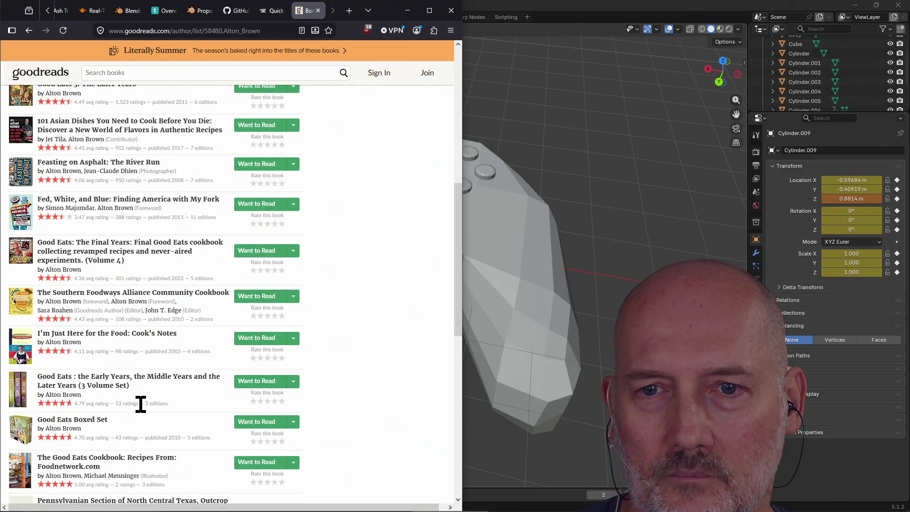
{"action": "scroll", "coordinate": [140, 403], "scroll_direction": "down", "scroll_amount": 3}
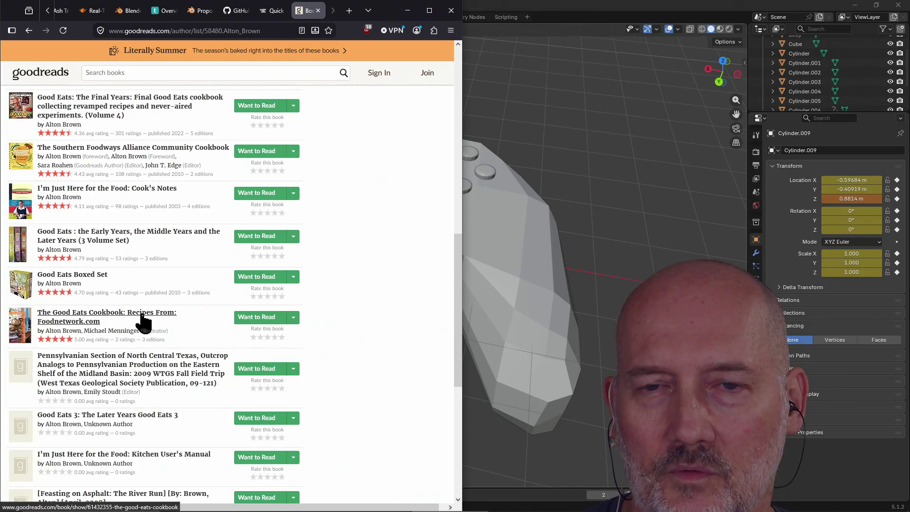
{"action": "scroll", "coordinate": [122, 313], "scroll_direction": "up", "scroll_amount": 6}
{"action": "scroll", "coordinate": [103, 227], "scroll_direction": "up", "scroll_amount": 2}
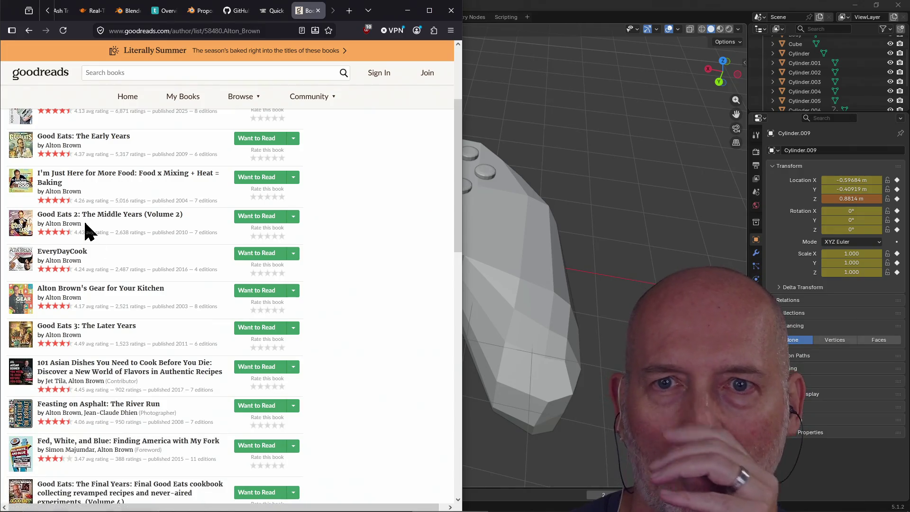
{"action": "scroll", "coordinate": [104, 250], "scroll_direction": "up", "scroll_amount": 1}
{"action": "scroll", "coordinate": [105, 245], "scroll_direction": "up", "scroll_amount": 2}
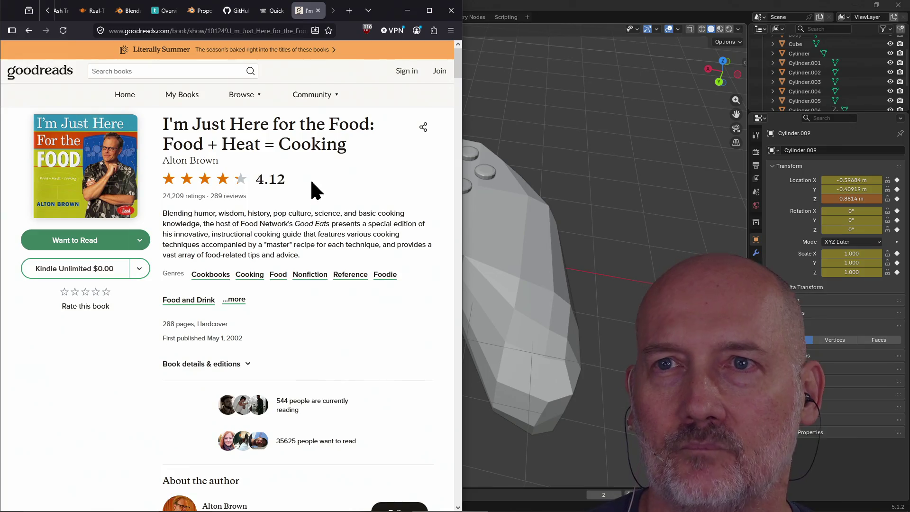
Select the Goodreads page address twice, close the suggestions, and return to the Blender window
{"action": "left_click", "coordinate": [265, 31]}
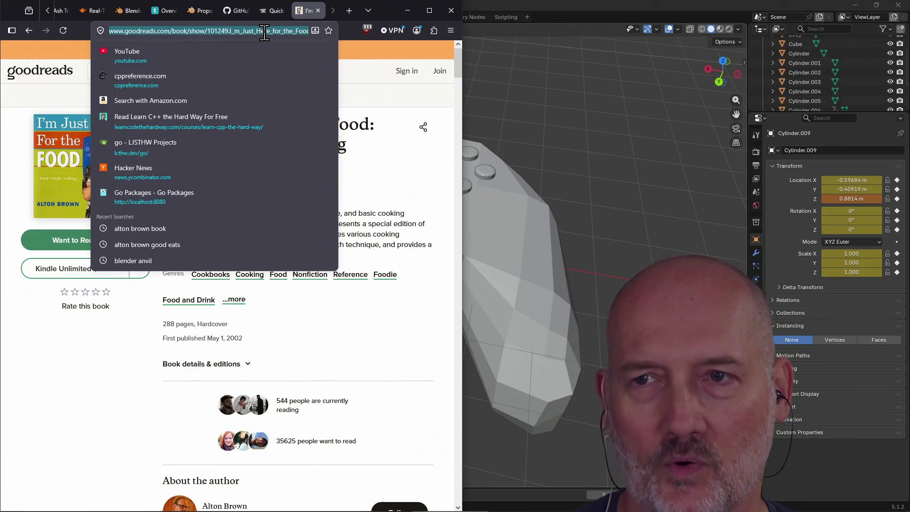
{"action": "left_click", "coordinate": [390, 237]}
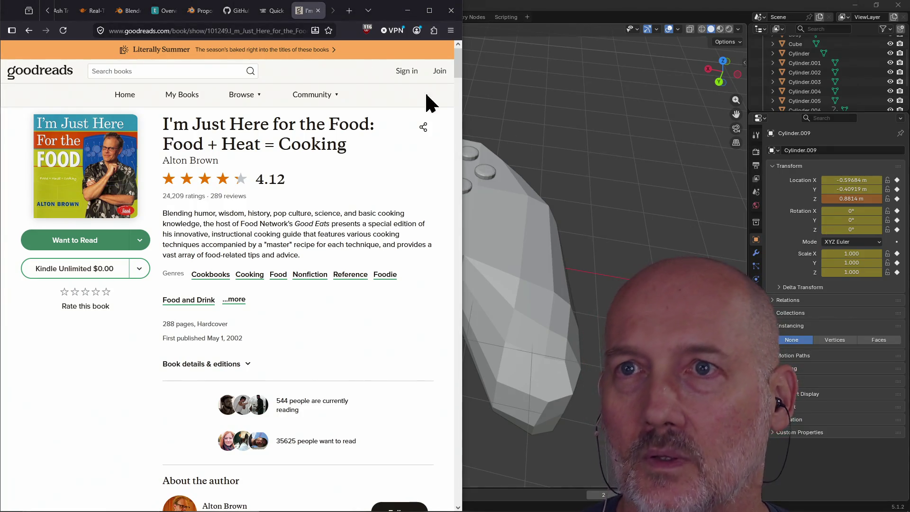
{"action": "left_click", "coordinate": [192, 31]}
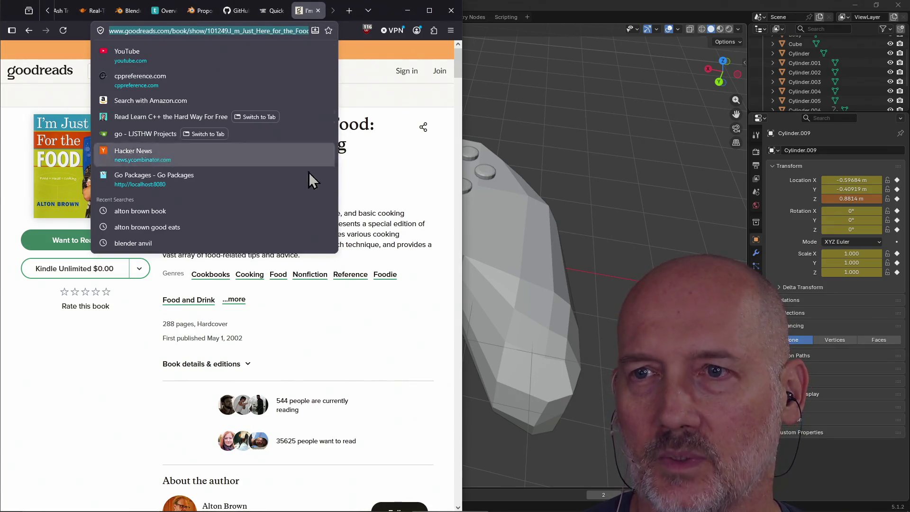
{"action": "left_click", "coordinate": [395, 231]}
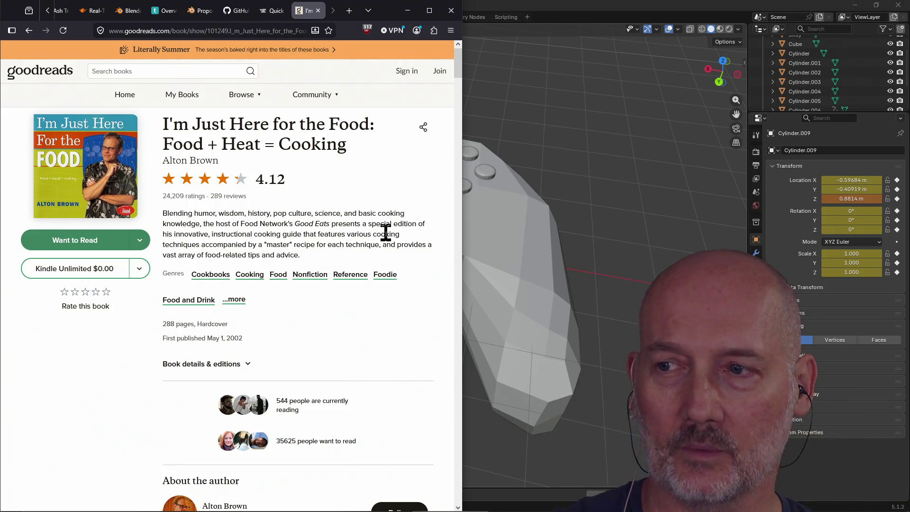
{"action": "left_click", "coordinate": [847, 405]}
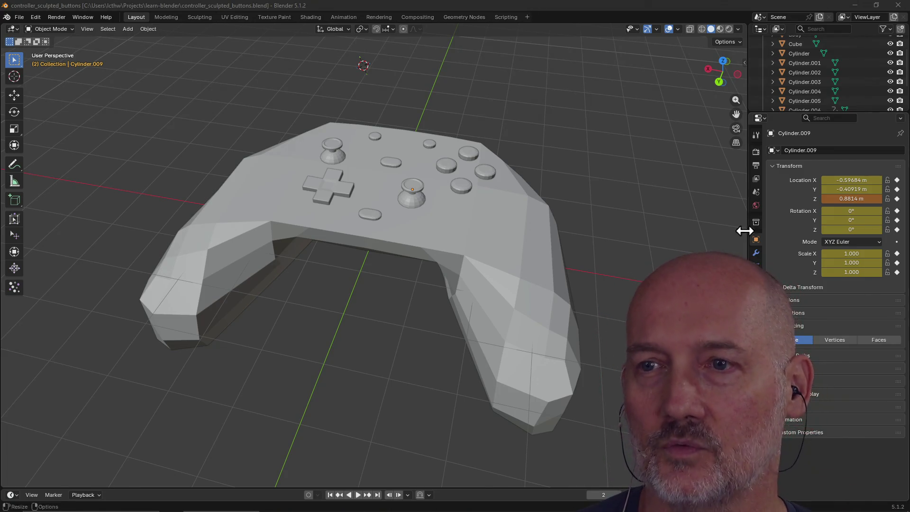
Briefly revisit the Goodreads book page, then return to Blender and orbit to a side-on controller view
{"action": "scroll", "coordinate": [343, 297], "scroll_direction": "down", "scroll_amount": 1}
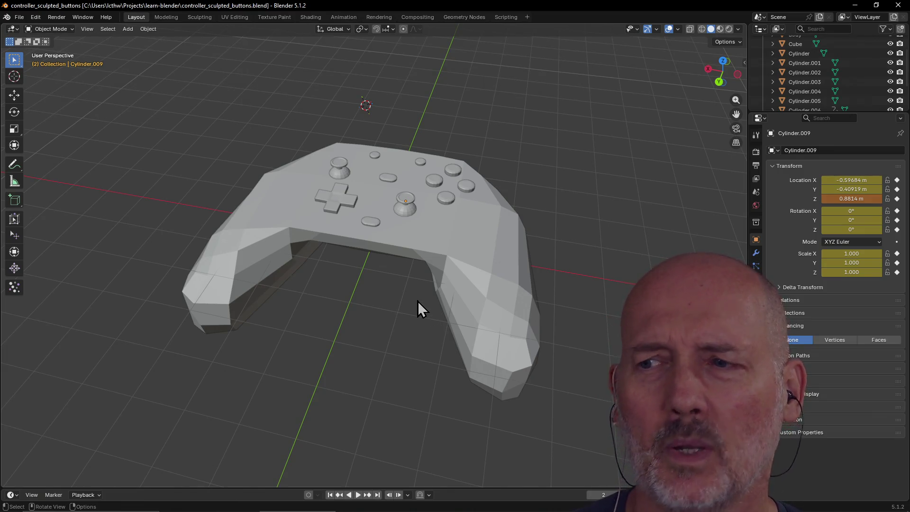
{"action": "key", "text": "alt+Tab"}
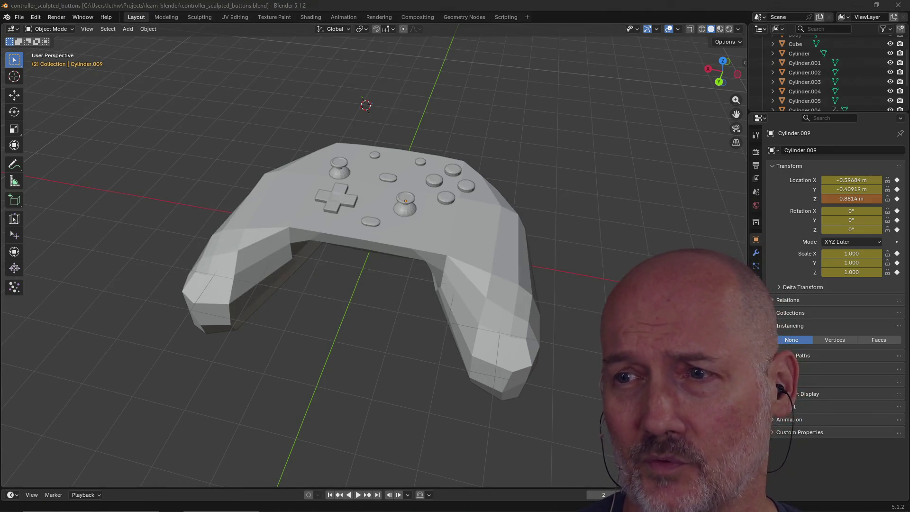
{"action": "key", "text": "alt+Tab"}
{"action": "left_click", "coordinate": [459, 264]}
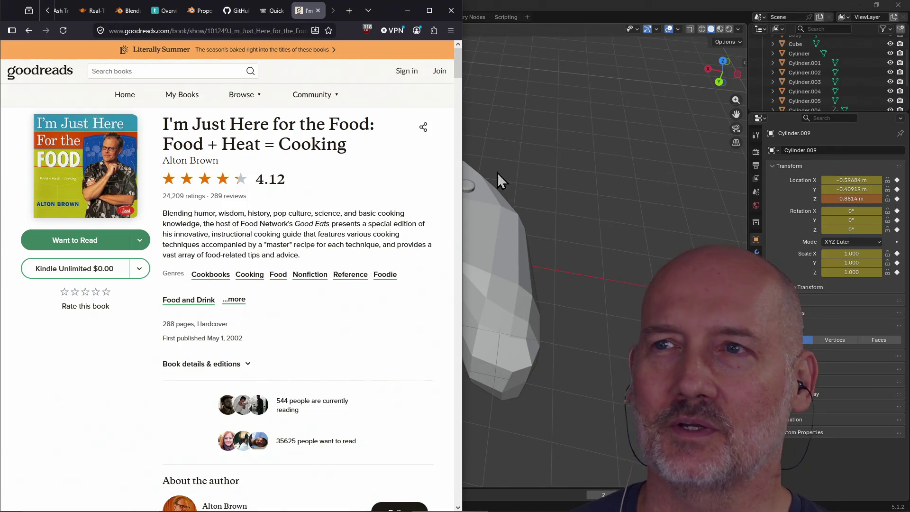
{"action": "left_click", "coordinate": [553, 9]}
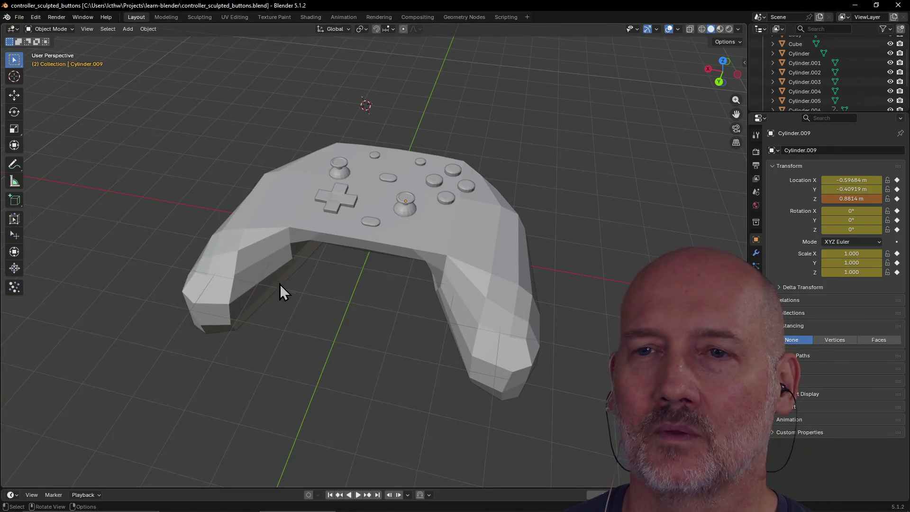
{"action": "mouse_move", "coordinate": [329, 277]}
{"action": "middle_mouse_down"}
{"action": "mouse_move", "coordinate": [380, 241]}
{"action": "mouse_move", "coordinate": [247, 255]}
{"action": "mouse_move", "coordinate": [386, 291]}
{"action": "mouse_move", "coordinate": [337, 278]}
{"action": "mouse_move", "coordinate": [355, 267]}
{"action": "mouse_move", "coordinate": [516, 270]}
{"action": "mouse_move", "coordinate": [440, 282]}
{"action": "mouse_move", "coordinate": [502, 272]}
{"action": "mouse_move", "coordinate": [398, 274]}
{"action": "middle_mouse_up"}
Select the controller Body and orbit to view it from above and from the front
{"action": "left_click", "coordinate": [400, 274]}
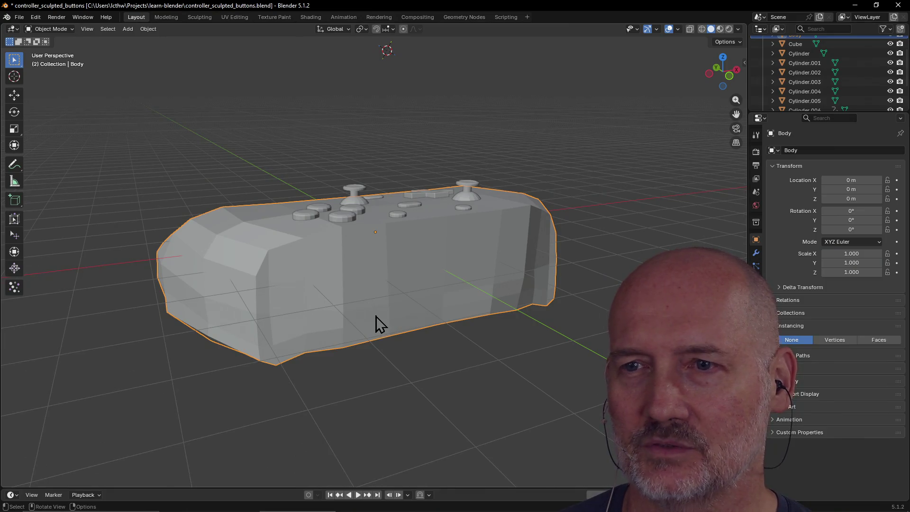
{"action": "scroll", "coordinate": [375, 332], "scroll_direction": "down", "scroll_amount": 3}
{"action": "middle_click_drag", "start_coordinate": [375, 340], "coordinate": [477, 334]}
{"action": "mouse_move", "coordinate": [398, 294]}
{"action": "middle_mouse_down"}
{"action": "mouse_move", "coordinate": [368, 279]}
{"action": "mouse_move", "coordinate": [479, 274]}
{"action": "mouse_move", "coordinate": [374, 301]}
{"action": "mouse_move", "coordinate": [516, 260]}
{"action": "mouse_move", "coordinate": [462, 269]}
{"action": "mouse_move", "coordinate": [494, 274]}
{"action": "mouse_move", "coordinate": [415, 283]}
{"action": "middle_mouse_up"}
{"action": "left_click", "coordinate": [501, 269]}
{"action": "left_click", "coordinate": [416, 283]}
{"action": "mouse_move", "coordinate": [505, 263]}
{"action": "middle_mouse_down"}
{"action": "mouse_move", "coordinate": [447, 275]}
{"action": "mouse_move", "coordinate": [451, 311]}
{"action": "mouse_move", "coordinate": [440, 280]}
{"action": "mouse_move", "coordinate": [422, 280]}
{"action": "mouse_move", "coordinate": [466, 288]}
{"action": "mouse_move", "coordinate": [229, 352]}
{"action": "mouse_move", "coordinate": [361, 366]}
{"action": "mouse_move", "coordinate": [391, 329]}
{"action": "middle_mouse_up"}
Orbit around the controller through top-side, front, rear-top and low side-on views
{"action": "left_click", "coordinate": [394, 282]}
{"action": "mouse_move", "coordinate": [394, 282]}
{"action": "middle_mouse_down"}
{"action": "mouse_move", "coordinate": [456, 271]}
{"action": "mouse_move", "coordinate": [445, 275]}
{"action": "middle_mouse_up"}
{"action": "middle_click_drag", "start_coordinate": [342, 290], "coordinate": [465, 297]}
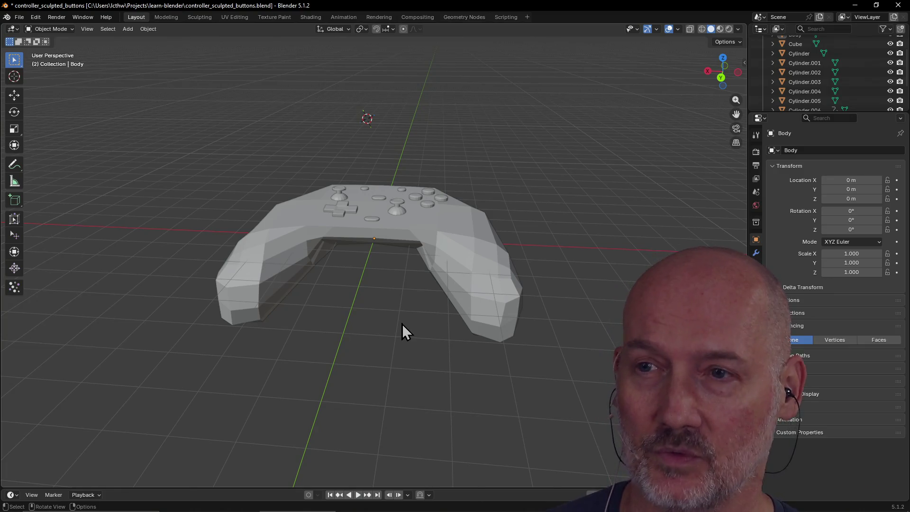
{"action": "mouse_move", "coordinate": [402, 324]}
{"action": "middle_mouse_down"}
{"action": "mouse_move", "coordinate": [500, 317]}
{"action": "mouse_move", "coordinate": [421, 318]}
{"action": "middle_mouse_up"}
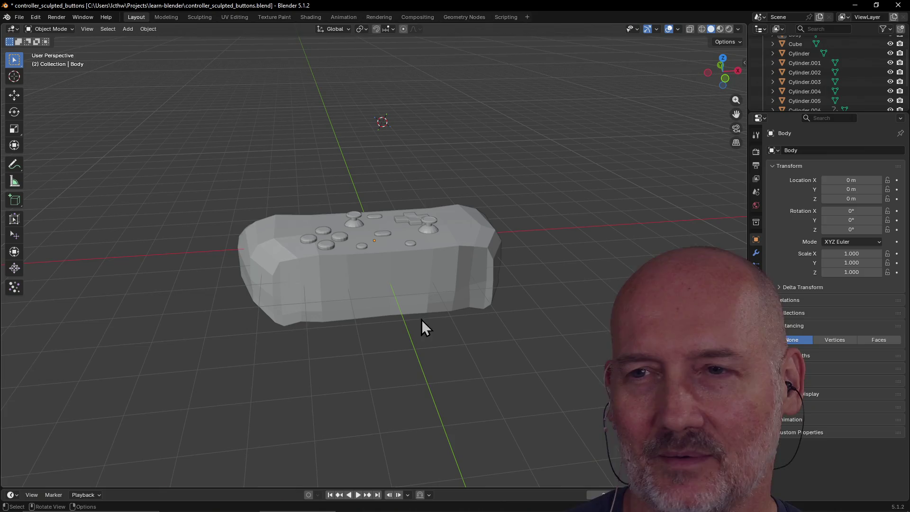
{"action": "mouse_move", "coordinate": [346, 334]}
{"action": "middle_mouse_down"}
{"action": "mouse_move", "coordinate": [451, 338]}
{"action": "mouse_move", "coordinate": [390, 330]}
{"action": "middle_mouse_up"}
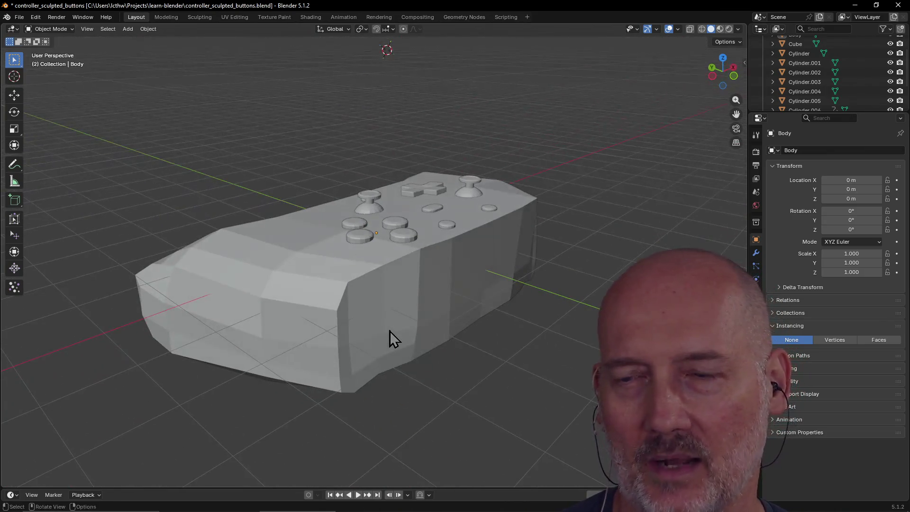
{"action": "mouse_move", "coordinate": [448, 365]}
{"action": "middle_mouse_down"}
{"action": "mouse_move", "coordinate": [477, 376]}
{"action": "mouse_move", "coordinate": [494, 372]}
{"action": "middle_mouse_up"}
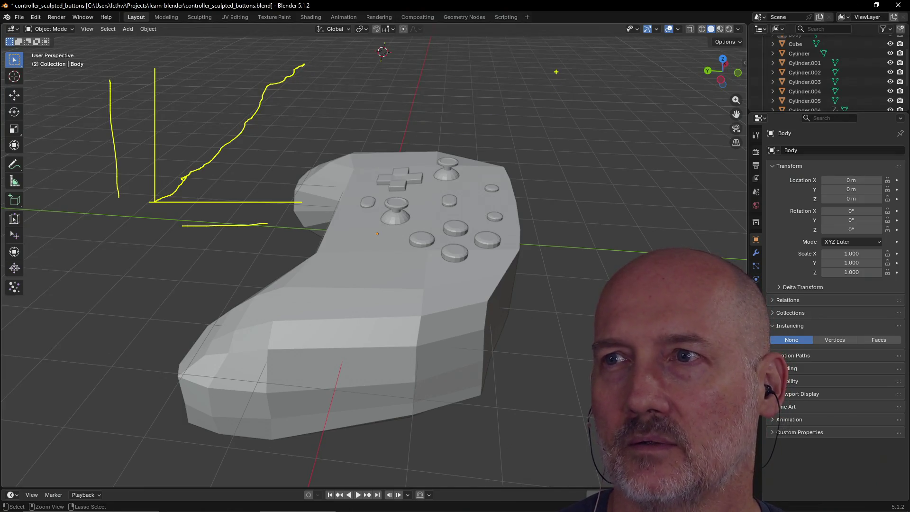
Sketch annotation frames and curves at the top right and lower left, then undo them all
{"action": "left_click_drag", "start_coordinate": [744, 226], "coordinate": [743, 224]}
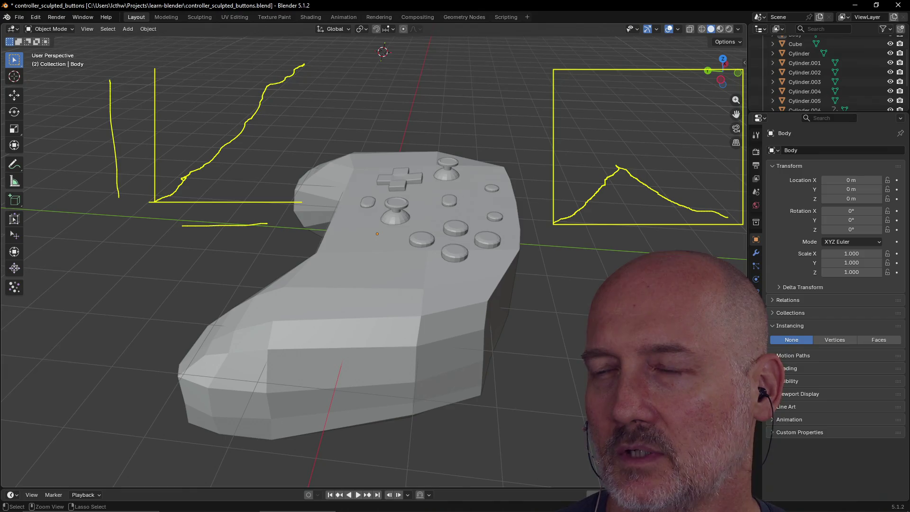
{"action": "left_click_drag", "start_coordinate": [728, 218], "coordinate": [743, 219]}
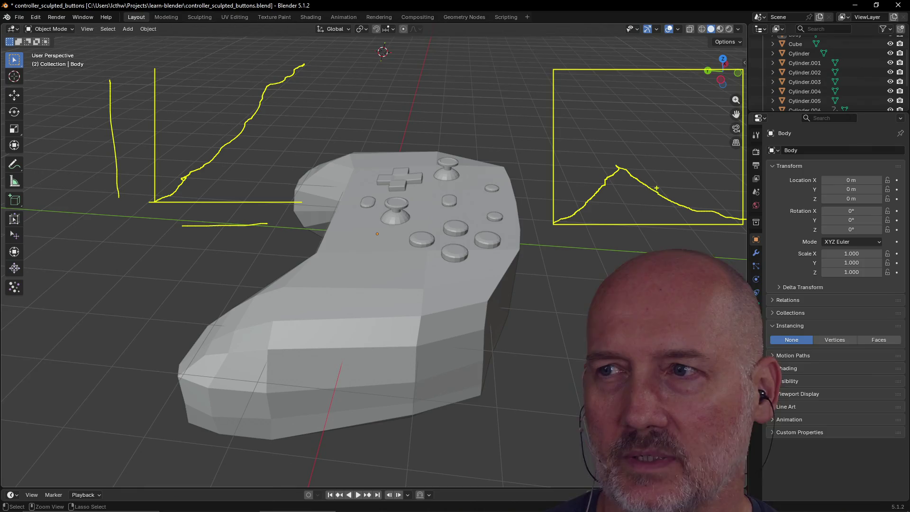
{"action": "left_click_drag", "start_coordinate": [656, 188], "coordinate": [656, 195]}
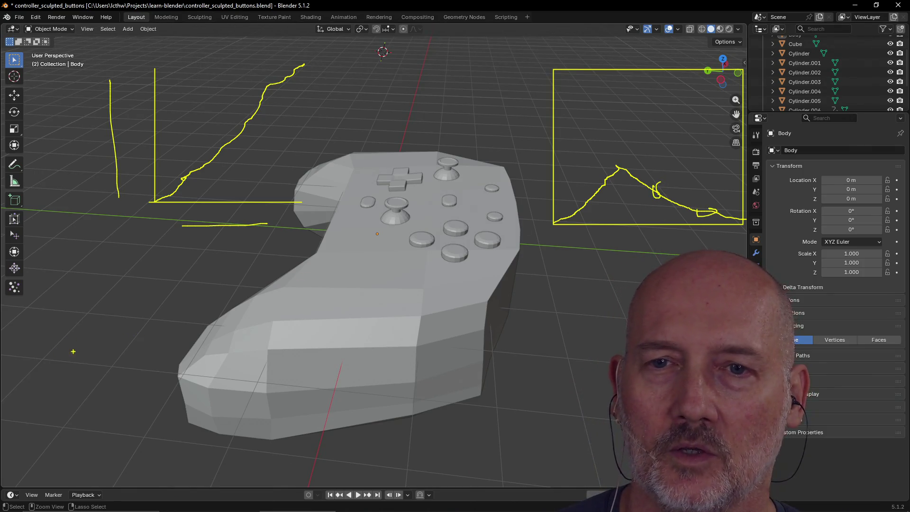
{"action": "mouse_move", "coordinate": [75, 349]}
{"action": "left_mouse_down"}
{"action": "mouse_move", "coordinate": [81, 283]}
{"action": "mouse_move", "coordinate": [119, 266]}
{"action": "left_mouse_up"}
{"action": "left_click_drag", "start_coordinate": [252, 389], "coordinate": [250, 387]}
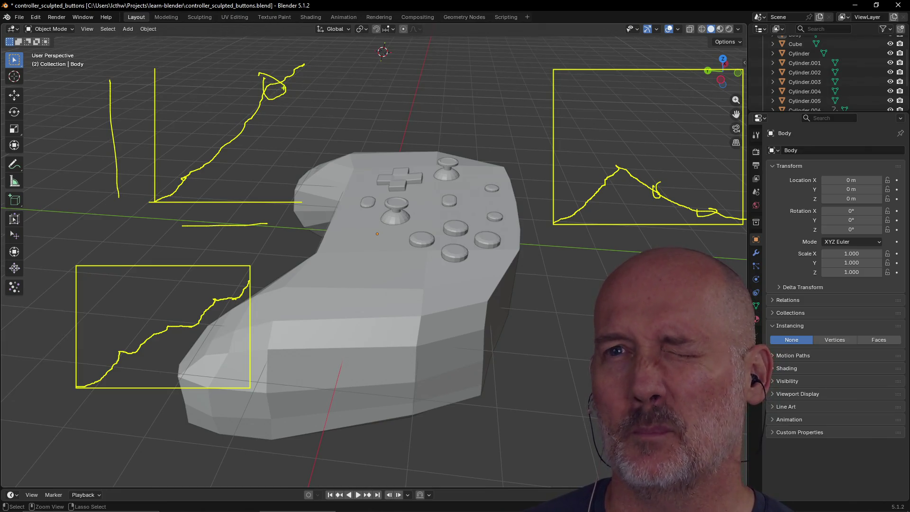
{"action": "left_click_drag", "start_coordinate": [272, 86], "coordinate": [328, 132]}
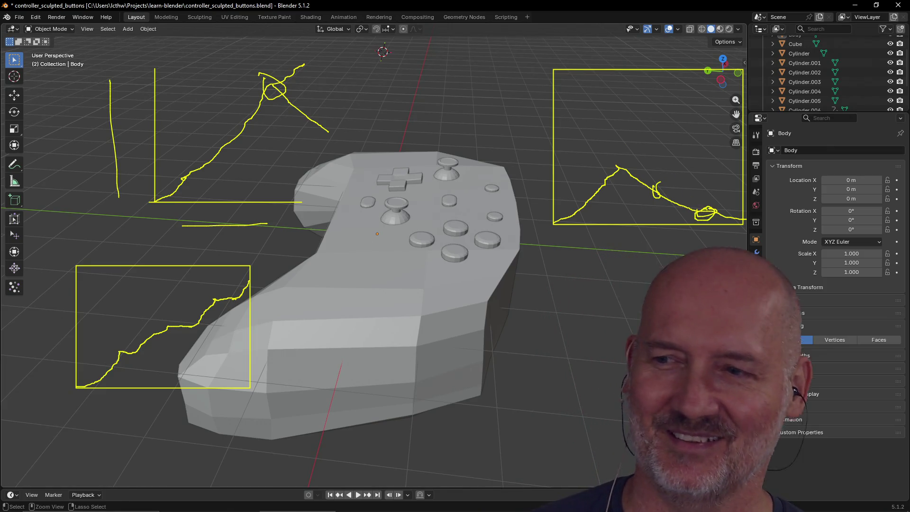
{"action": "key", "text": "ctrl+z"}
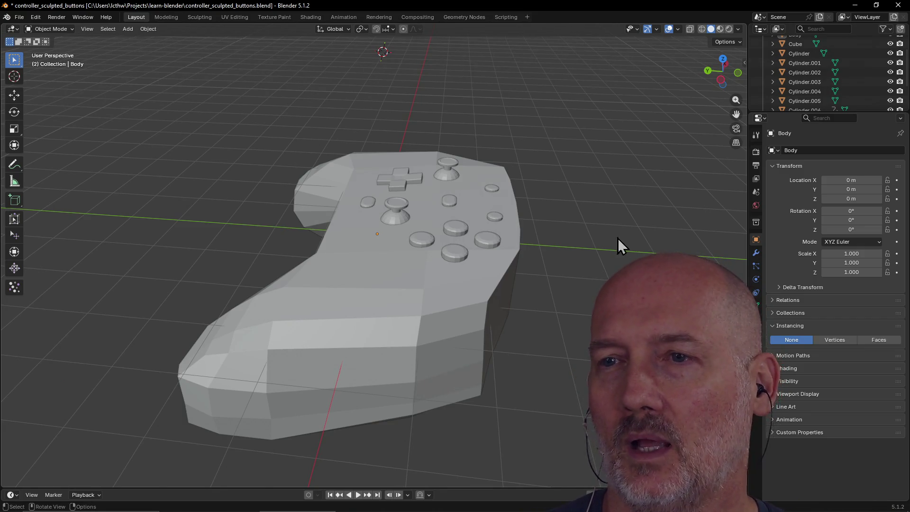
{"action": "mouse_move", "coordinate": [619, 238]}
{"action": "middle_mouse_down"}
{"action": "mouse_move", "coordinate": [491, 205]}
{"action": "mouse_move", "coordinate": [490, 215]}
{"action": "mouse_move", "coordinate": [580, 231]}
{"action": "mouse_move", "coordinate": [451, 250]}
{"action": "mouse_move", "coordinate": [538, 226]}
{"action": "mouse_move", "coordinate": [507, 228]}
{"action": "mouse_move", "coordinate": [424, 270]}
{"action": "mouse_move", "coordinate": [483, 223]}
{"action": "mouse_move", "coordinate": [496, 278]}
{"action": "mouse_move", "coordinate": [427, 253]}
{"action": "mouse_move", "coordinate": [362, 255]}
{"action": "mouse_move", "coordinate": [397, 261]}
{"action": "middle_mouse_up"}
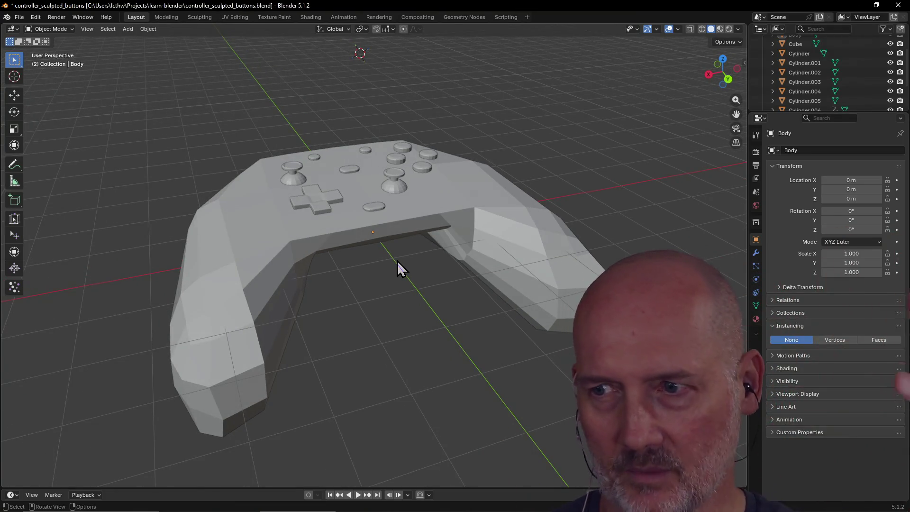
{"action": "key", "text": "ctrl+z"}
{"action": "key", "text": "ctrl+shift+z"}
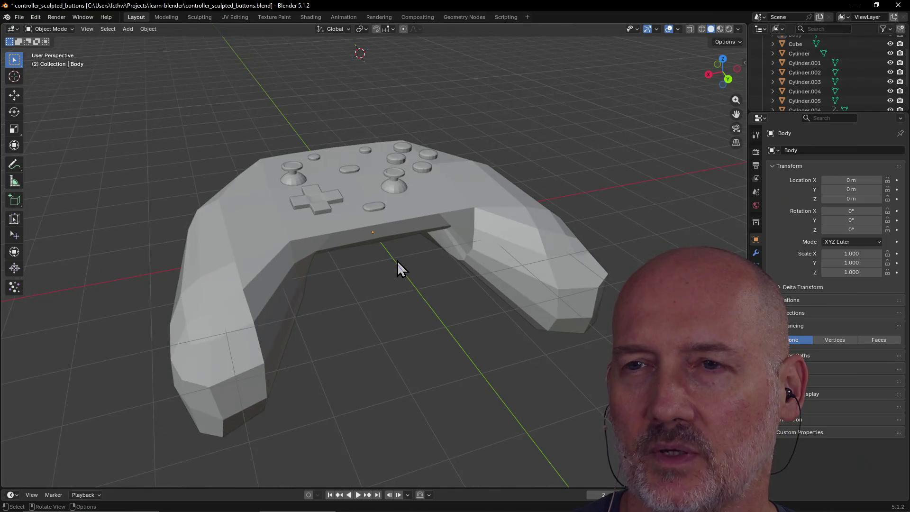
{"action": "mouse_move", "coordinate": [398, 260]}
{"action": "middle_mouse_down"}
{"action": "mouse_move", "coordinate": [419, 255]}
{"action": "mouse_move", "coordinate": [376, 261]}
{"action": "mouse_move", "coordinate": [527, 248]}
{"action": "mouse_move", "coordinate": [350, 240]}
{"action": "mouse_move", "coordinate": [388, 323]}
{"action": "middle_mouse_up"}
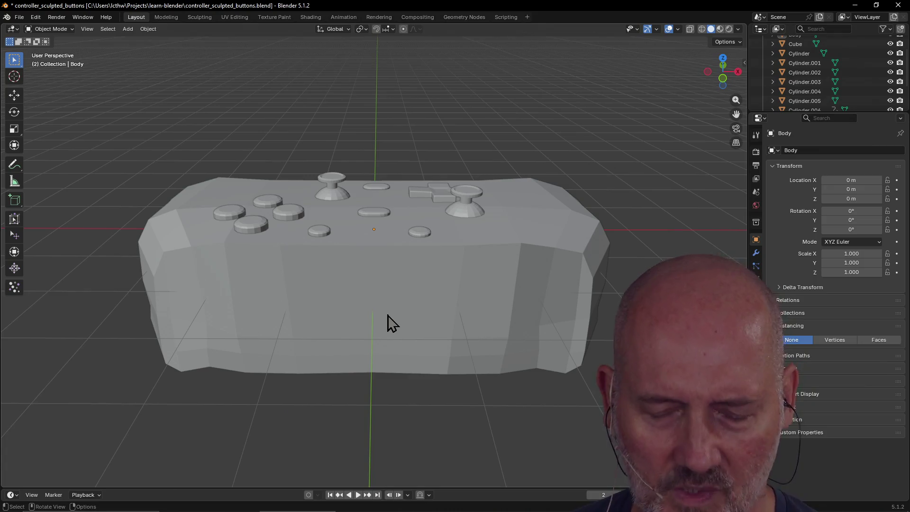
Orbit to a high three-quarter view, then move the Creator Dashboard window over Blender
{"action": "scroll", "coordinate": [451, 273], "scroll_direction": "down", "scroll_amount": 5}
{"action": "mouse_move", "coordinate": [429, 250]}
{"action": "middle_mouse_down"}
{"action": "mouse_move", "coordinate": [348, 243]}
{"action": "mouse_move", "coordinate": [283, 217]}
{"action": "mouse_move", "coordinate": [223, 247]}
{"action": "mouse_move", "coordinate": [292, 217]}
{"action": "mouse_move", "coordinate": [264, 243]}
{"action": "mouse_move", "coordinate": [336, 260]}
{"action": "mouse_move", "coordinate": [366, 251]}
{"action": "mouse_move", "coordinate": [337, 244]}
{"action": "mouse_move", "coordinate": [357, 251]}
{"action": "middle_mouse_up"}
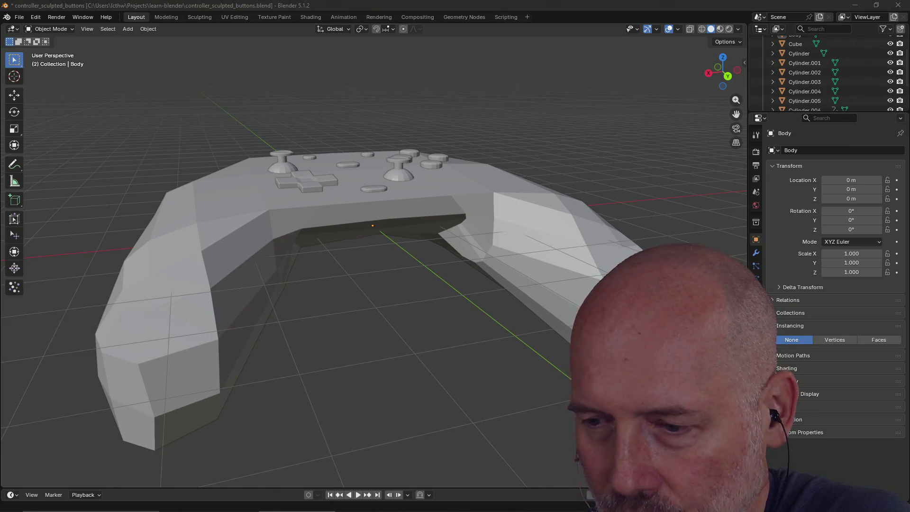
{"action": "mouse_move", "coordinate": [909, 42]}
{"action": "left_mouse_down"}
{"action": "mouse_move", "coordinate": [554, 35]}
{"action": "mouse_move", "coordinate": [431, 51]}
{"action": "left_mouse_up"}
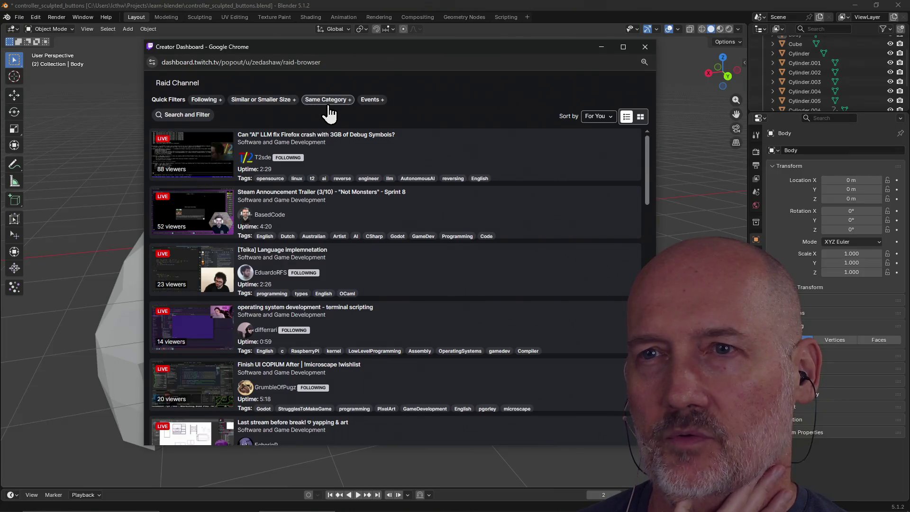
{"action": "left_click", "coordinate": [328, 105]}
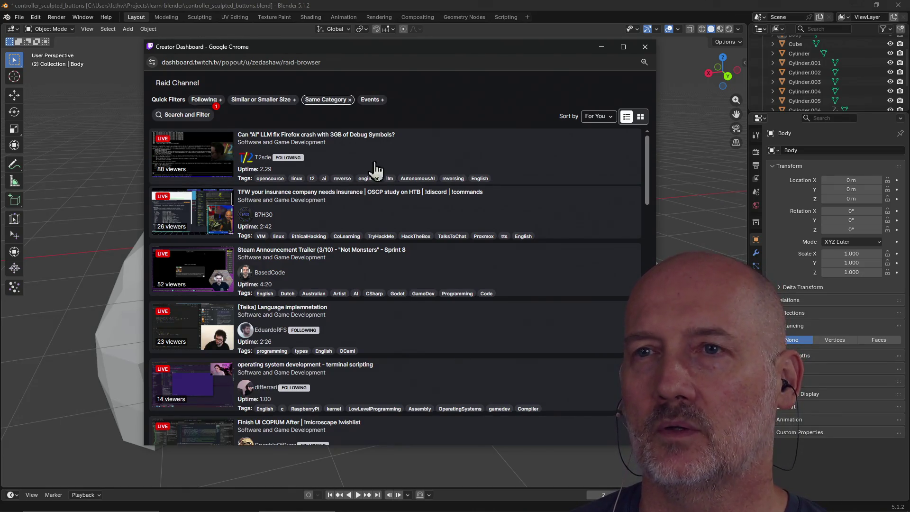
{"action": "scroll", "coordinate": [490, 170], "scroll_direction": "down", "scroll_amount": 1}
{"action": "scroll", "coordinate": [508, 248], "scroll_direction": "down", "scroll_amount": 6}
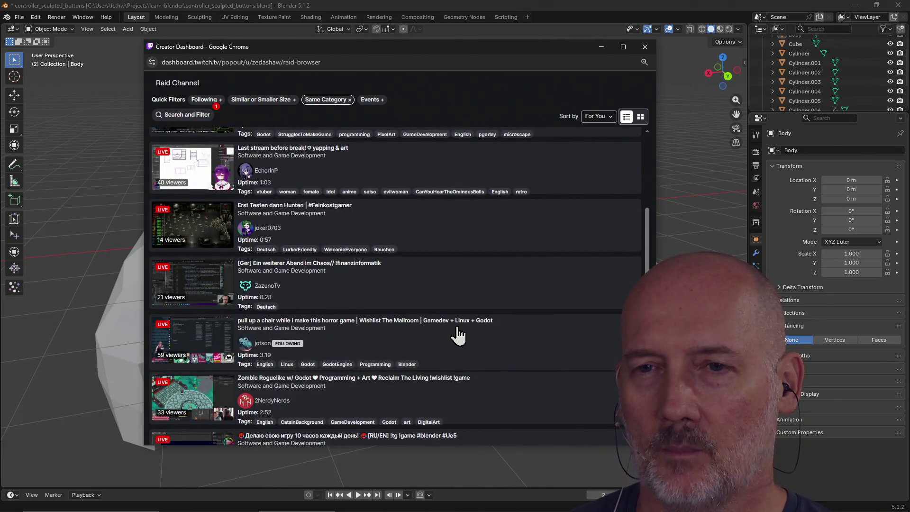
{"action": "scroll", "coordinate": [457, 334], "scroll_direction": "up", "scroll_amount": 7}
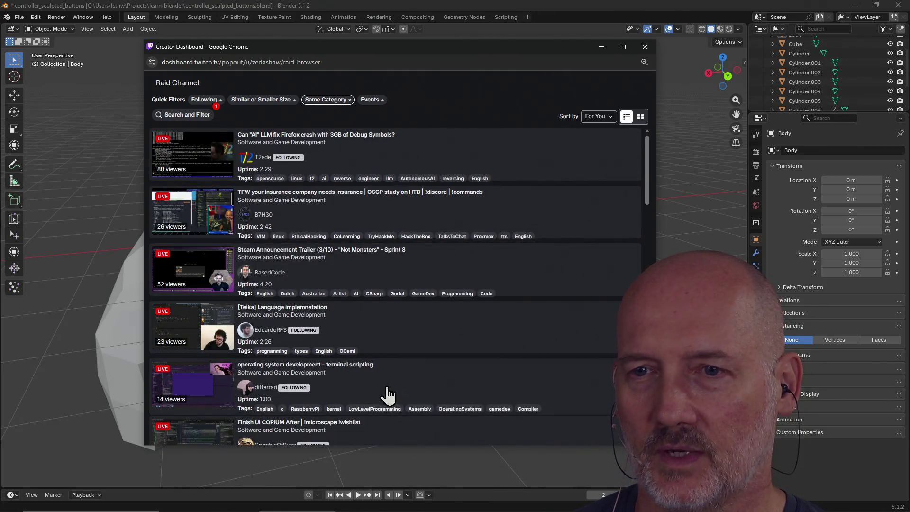
{"action": "scroll", "coordinate": [386, 392], "scroll_direction": "down", "scroll_amount": 4}
{"action": "scroll", "coordinate": [386, 393], "scroll_direction": "down", "scroll_amount": 6}
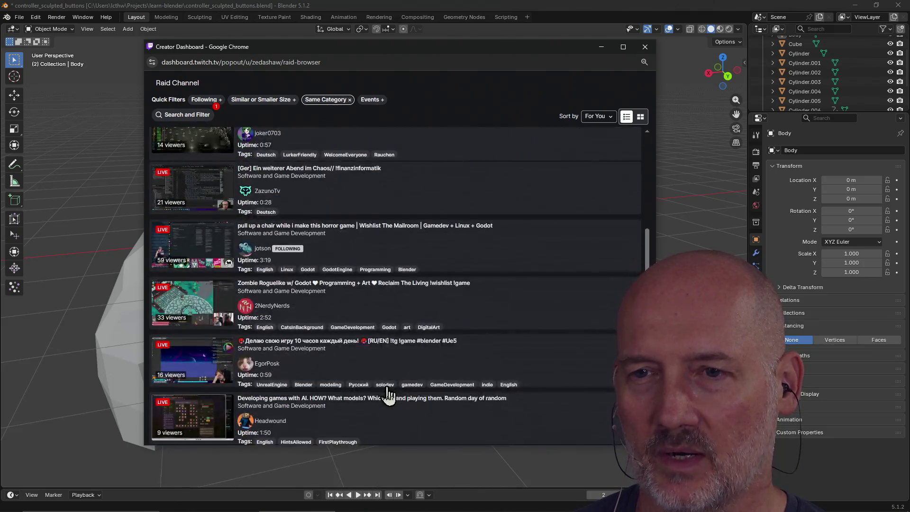
{"action": "scroll", "coordinate": [317, 379], "scroll_direction": "down", "scroll_amount": 4}
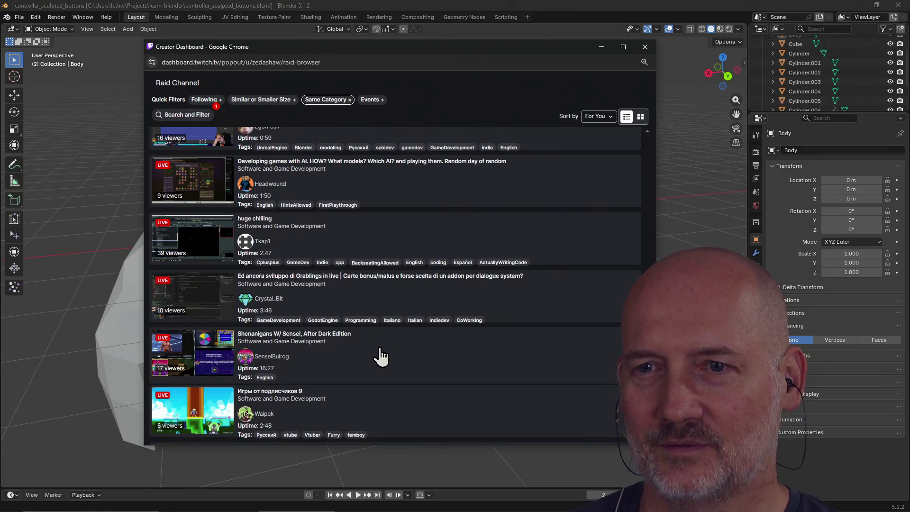
{"action": "scroll", "coordinate": [331, 361], "scroll_direction": "down", "scroll_amount": 2}
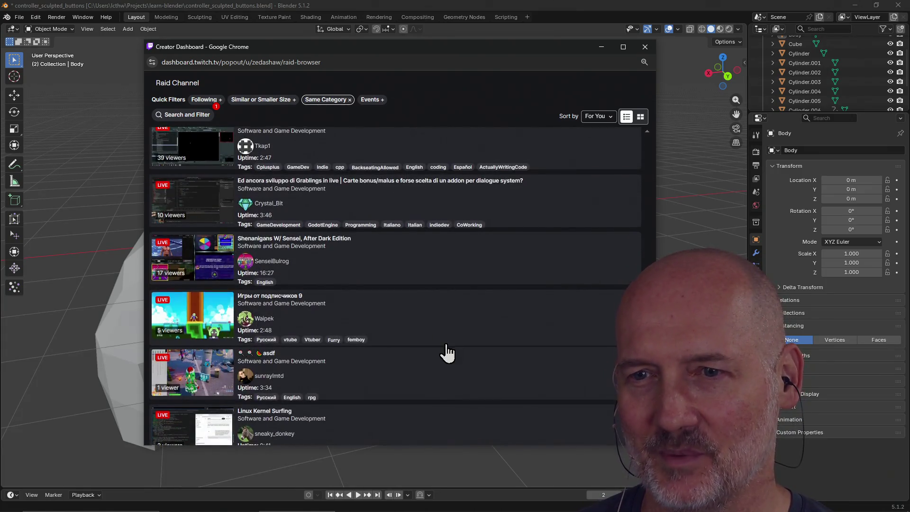
{"action": "scroll", "coordinate": [443, 351], "scroll_direction": "down", "scroll_amount": 3}
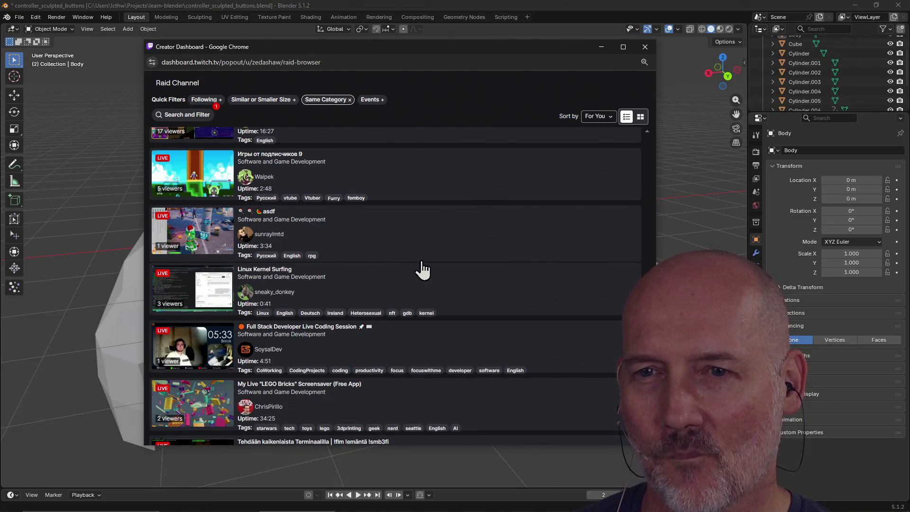
{"action": "scroll", "coordinate": [474, 290], "scroll_direction": "up", "scroll_amount": 10}
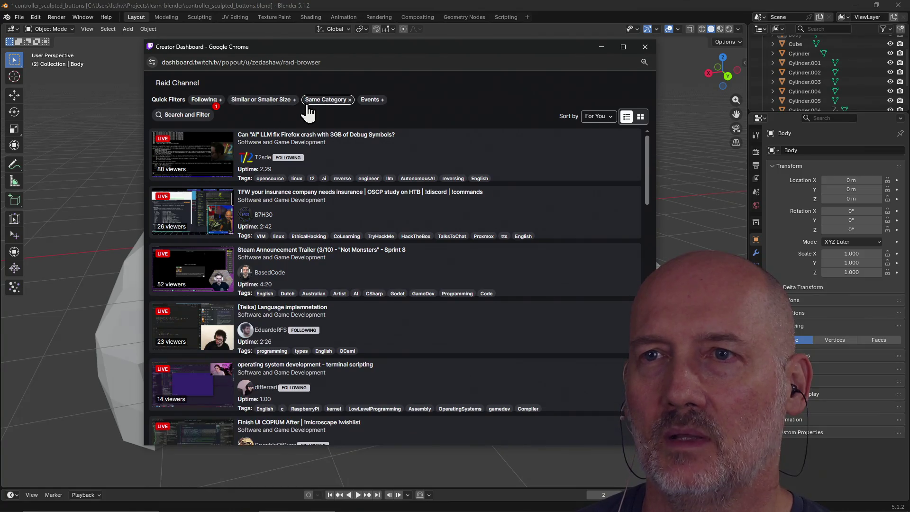
Apply the 'Following' quick filter to the raid list and scroll through the followed channels
{"action": "left_click", "coordinate": [205, 100]}
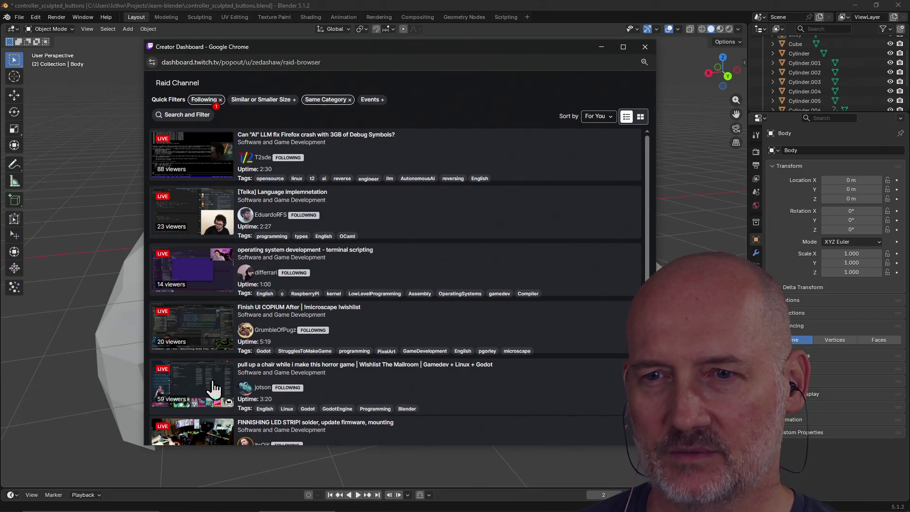
{"action": "scroll", "coordinate": [429, 398], "scroll_direction": "down", "scroll_amount": 3}
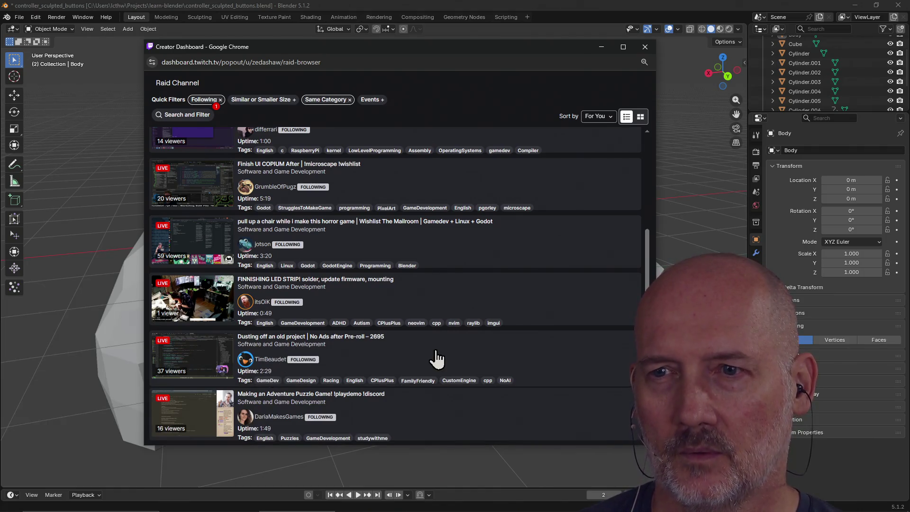
{"action": "scroll", "coordinate": [432, 359], "scroll_direction": "up", "scroll_amount": 3}
Open the Stream Preview of the Firefox crash debugging stream from the raid list
{"action": "left_click", "coordinate": [204, 161]}
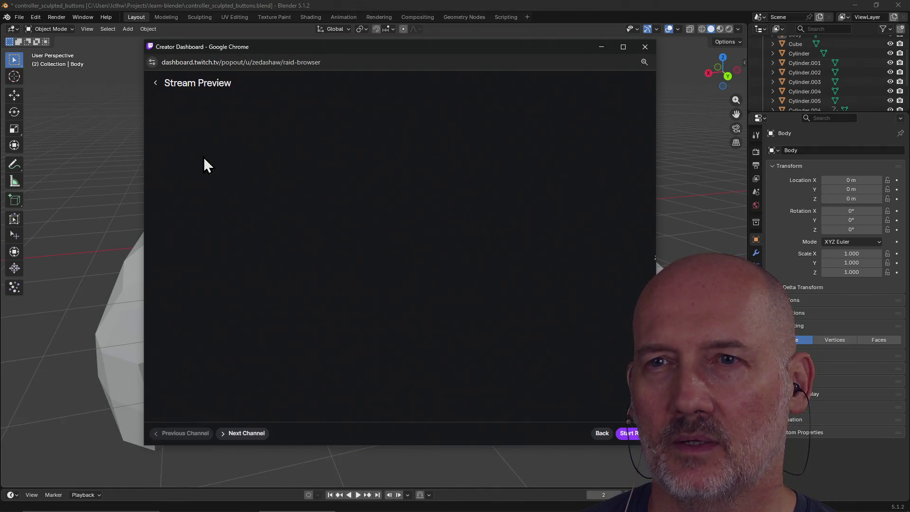